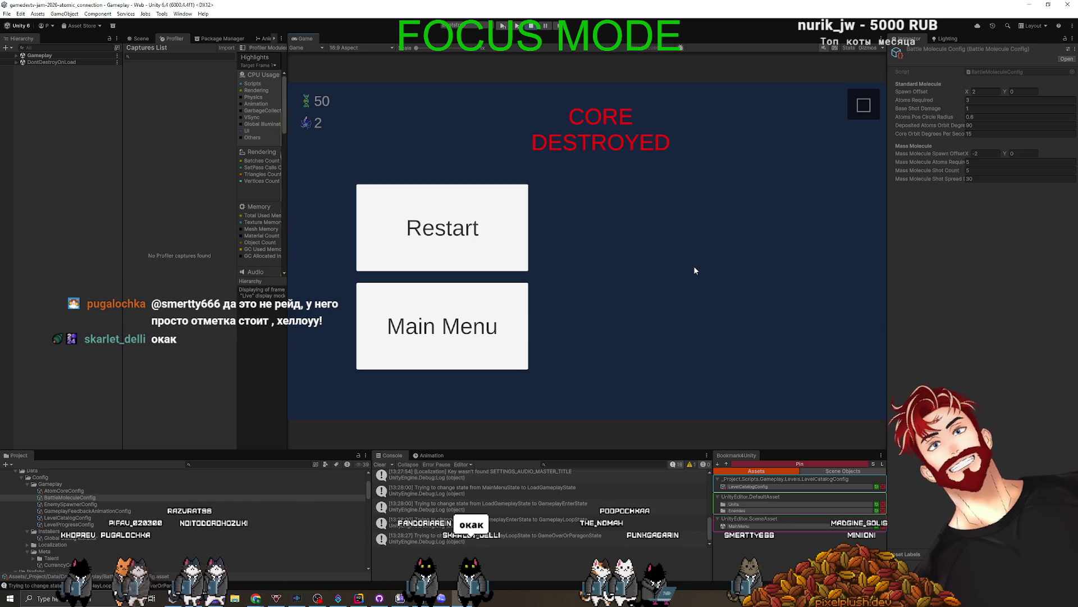
# Restart from the Core Destroyed screen to begin a fresh round of the jam game
pyautogui.click(462, 240)
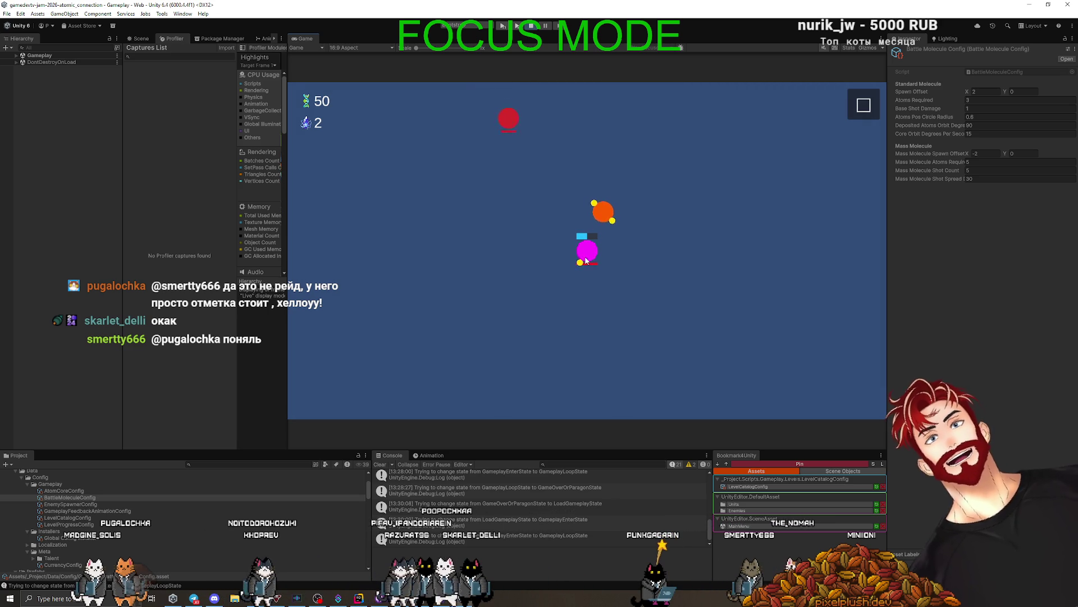
# Fire five aimed atom shots from the orange molecule at the red enemies until the round ends
pyautogui.moveTo(665, 277); pyautogui.dragTo(664, 276)
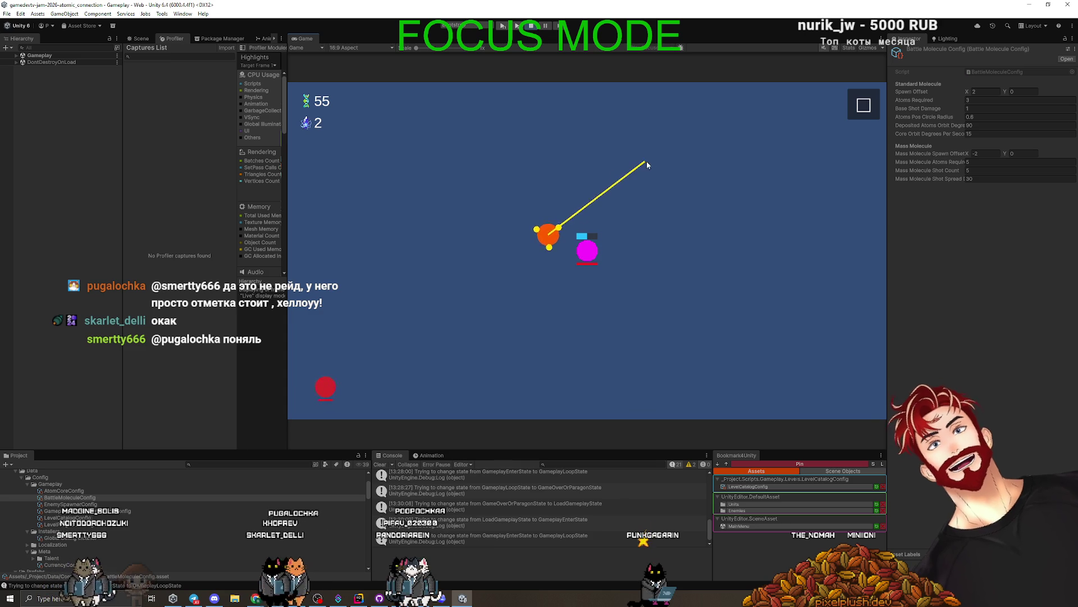
pyautogui.moveTo(663, 164); pyautogui.dragTo(669, 170)
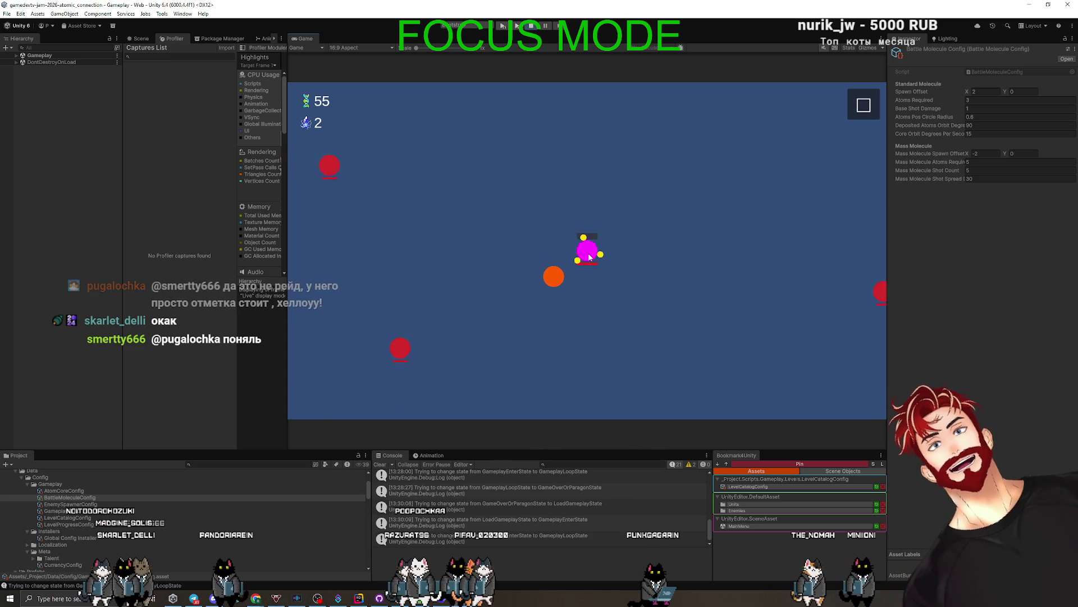
pyautogui.moveTo(566, 294); pyautogui.dragTo(695, 267)
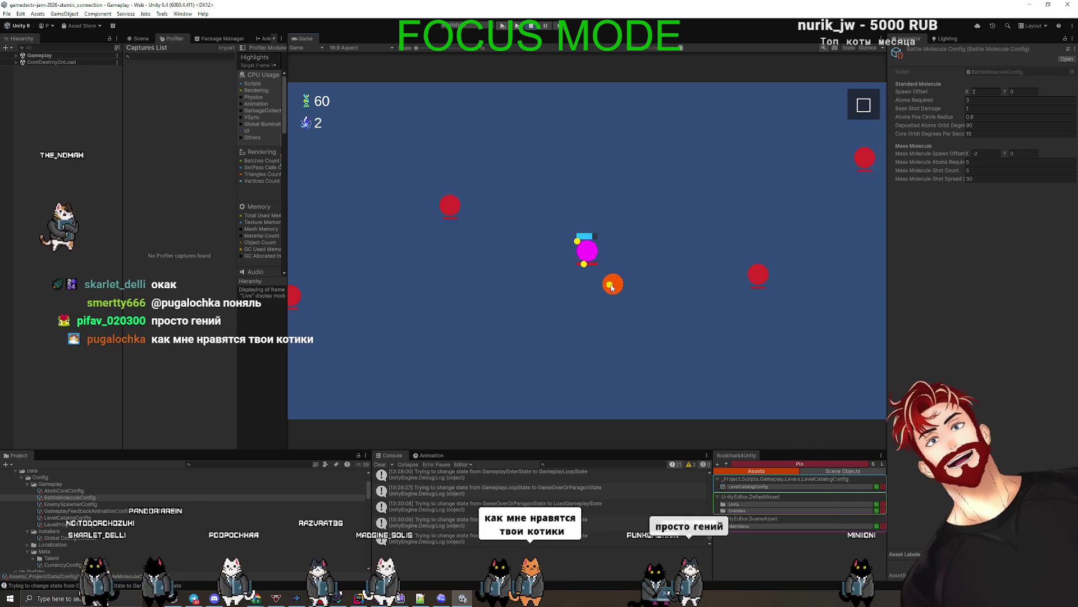
pyautogui.moveTo(621, 275)
pyautogui.mouseDown()
pyautogui.moveTo(534, 271)
pyautogui.moveTo(522, 254)
pyautogui.mouseUp()
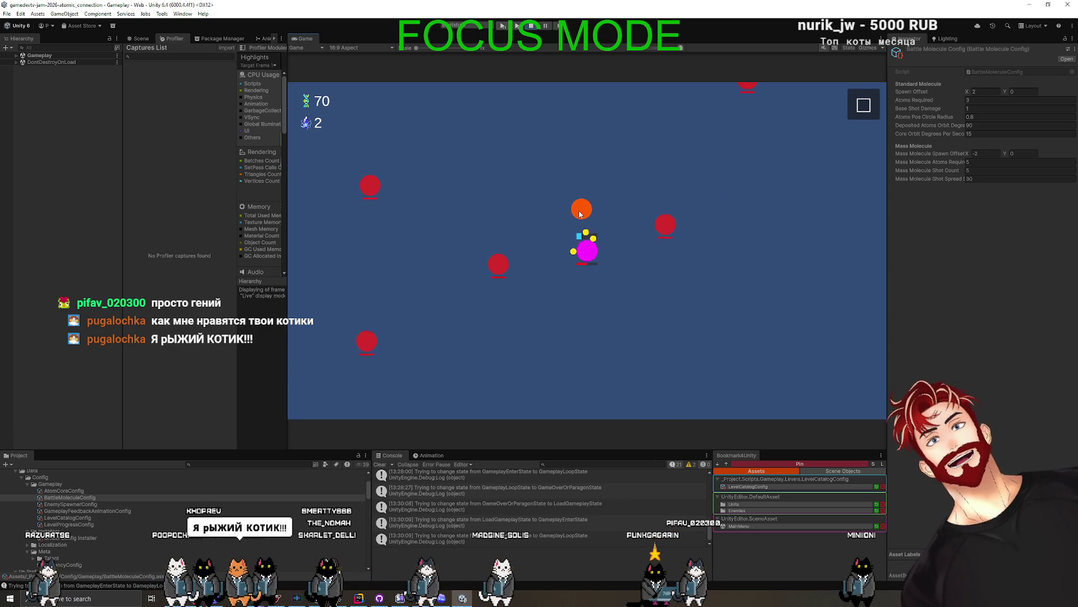
pyautogui.moveTo(571, 213)
pyautogui.mouseDown()
pyautogui.moveTo(573, 173)
pyautogui.moveTo(601, 169)
pyautogui.moveTo(628, 221)
pyautogui.mouseUp()
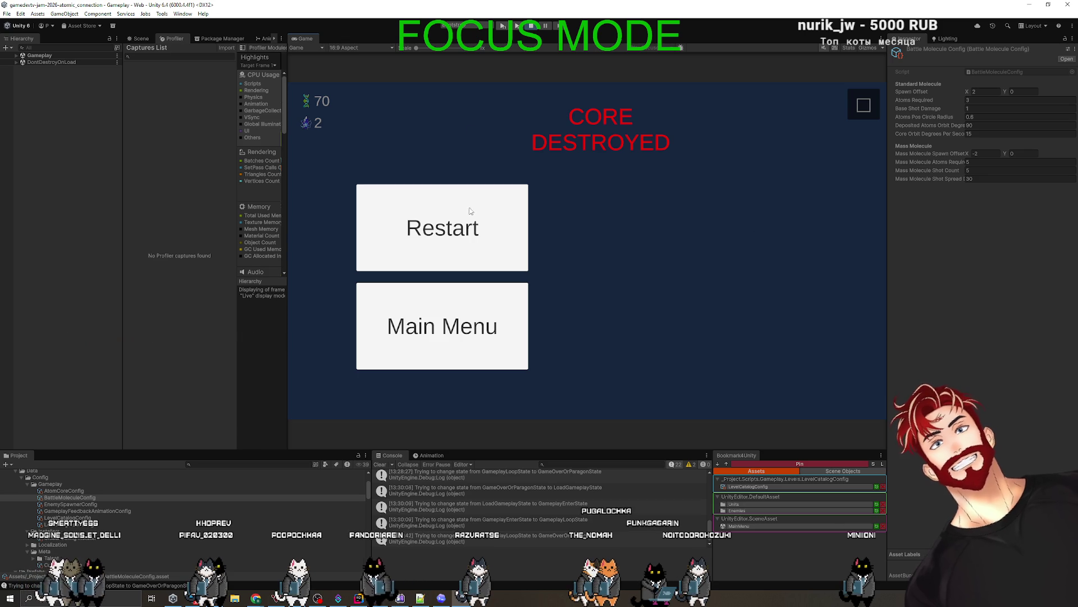
# Exit Play mode and switch to GitHub Desktop's list of 19 changed project files
pyautogui.click(529, 26)
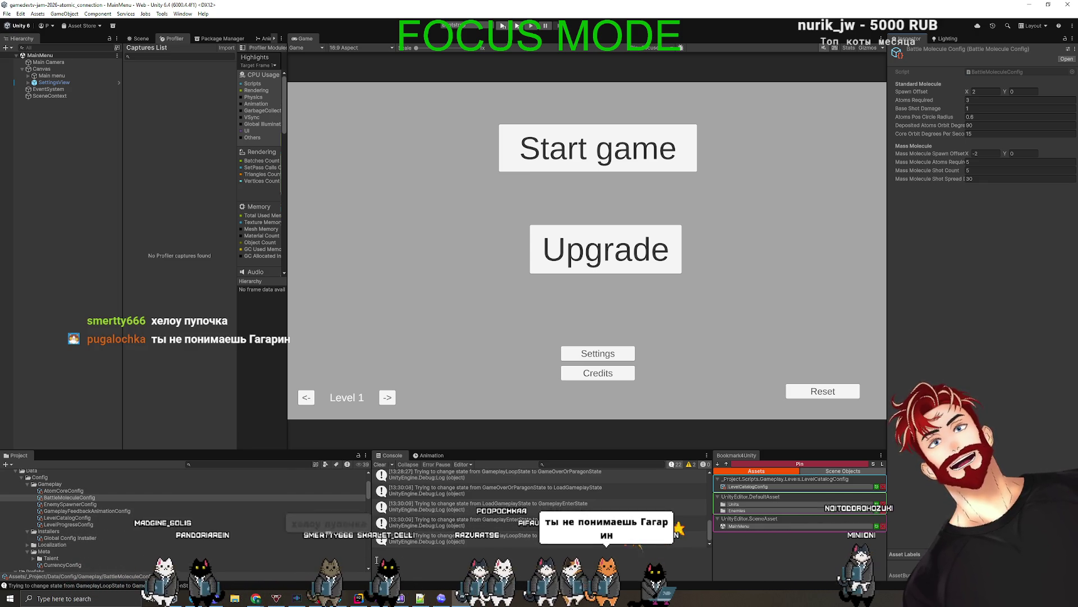
pyautogui.hotkey('alt', 'Tab')
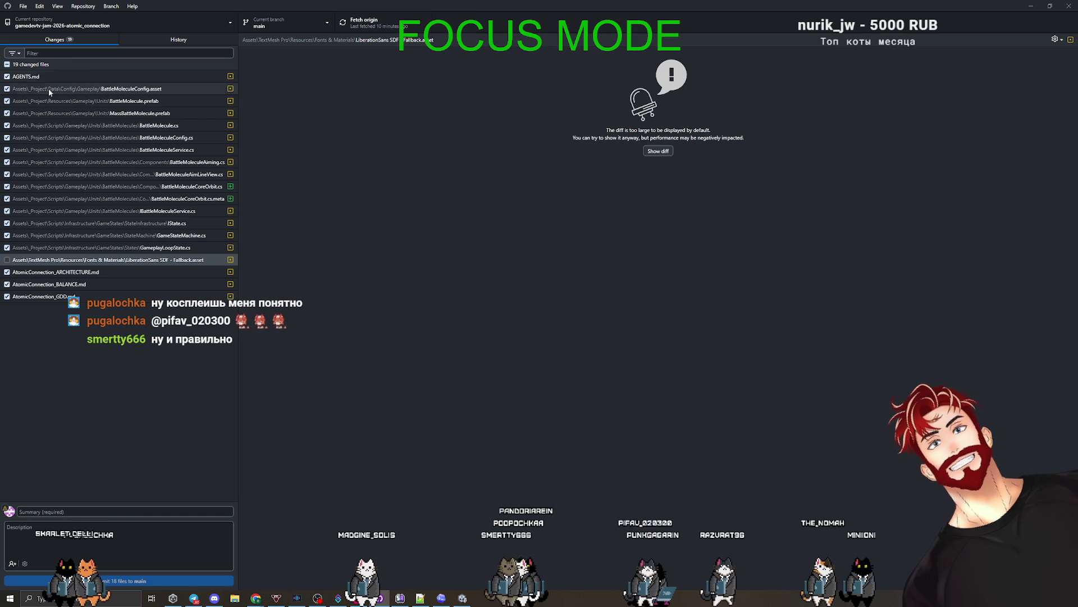
# Commit the 18 checked files to main with summary 'battle molecules floating around core'
pyautogui.click(52, 510)
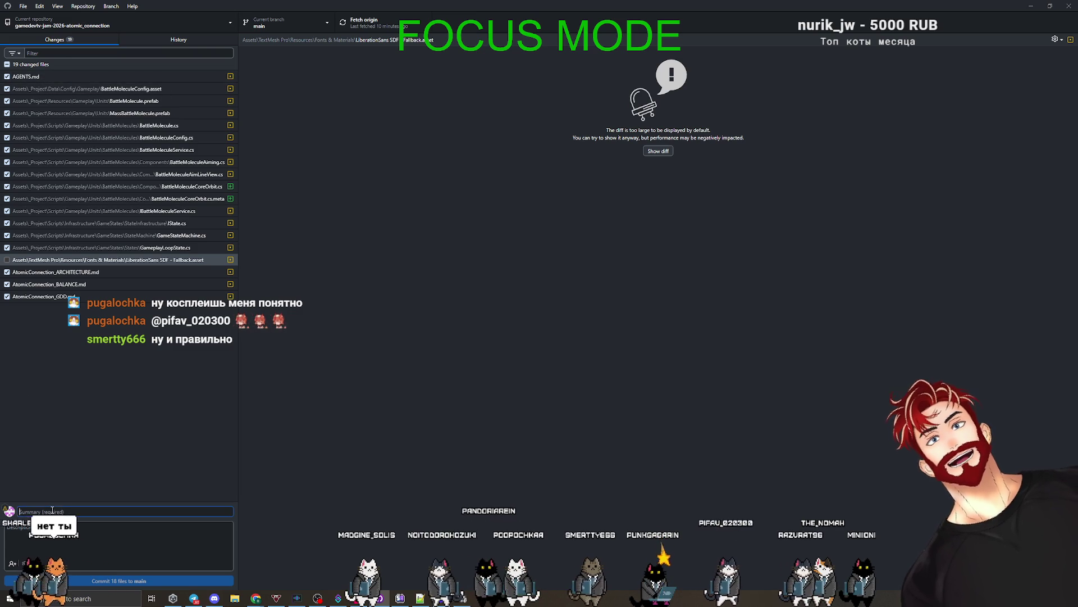
pyautogui.write('ифее')
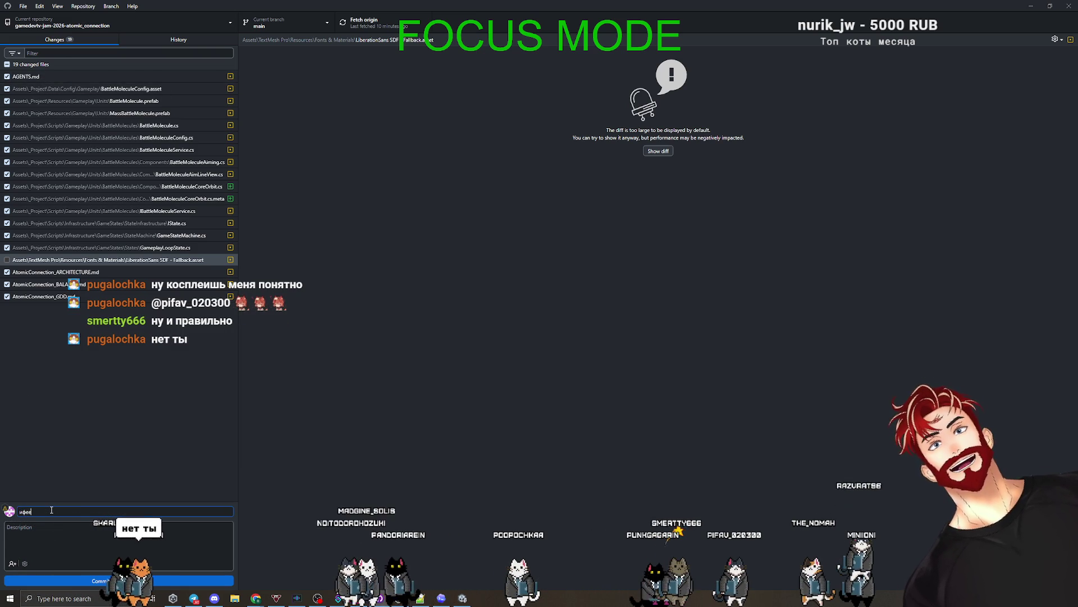
pyautogui.press('BackSpace')
pyautogui.press('BackSpace')
pyautogui.press('BackSpace')
pyautogui.hotkey('alt', 'shift')
pyautogui.write('battle m')
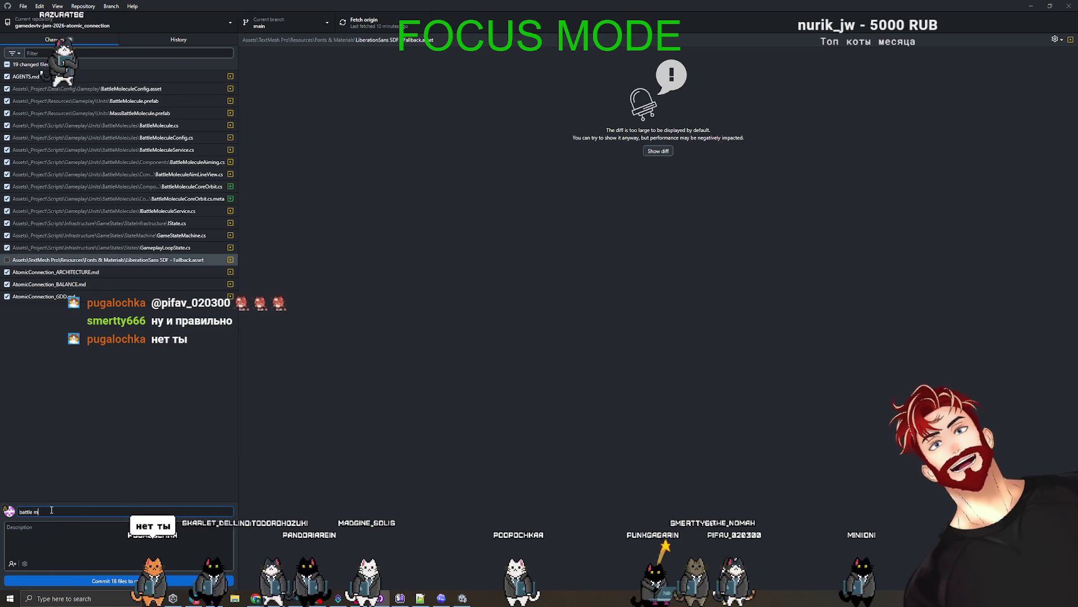
pyautogui.write('olecu')
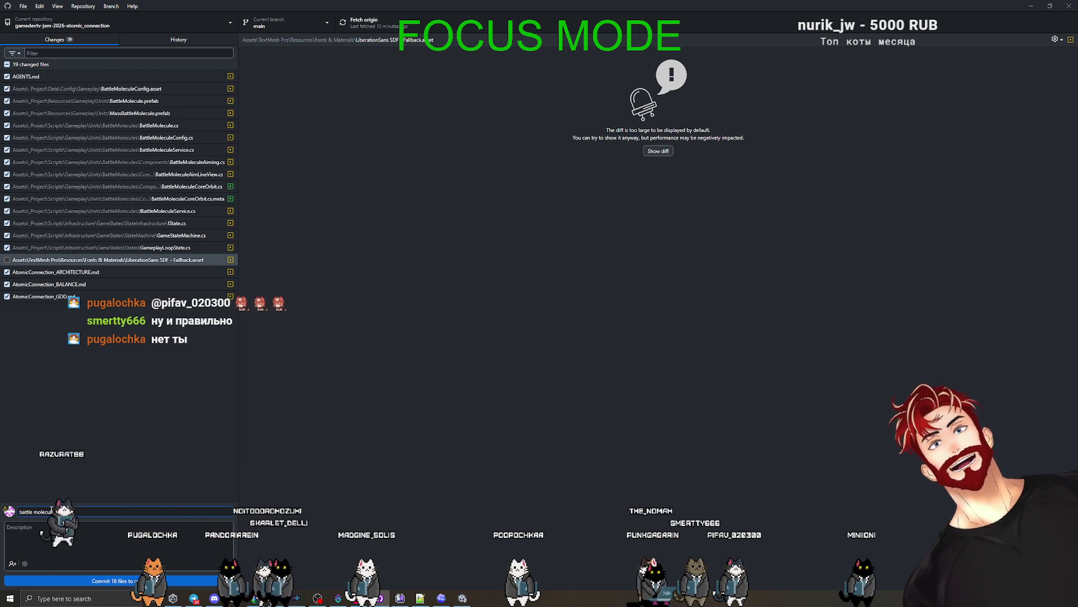
pyautogui.write('les floating around core')
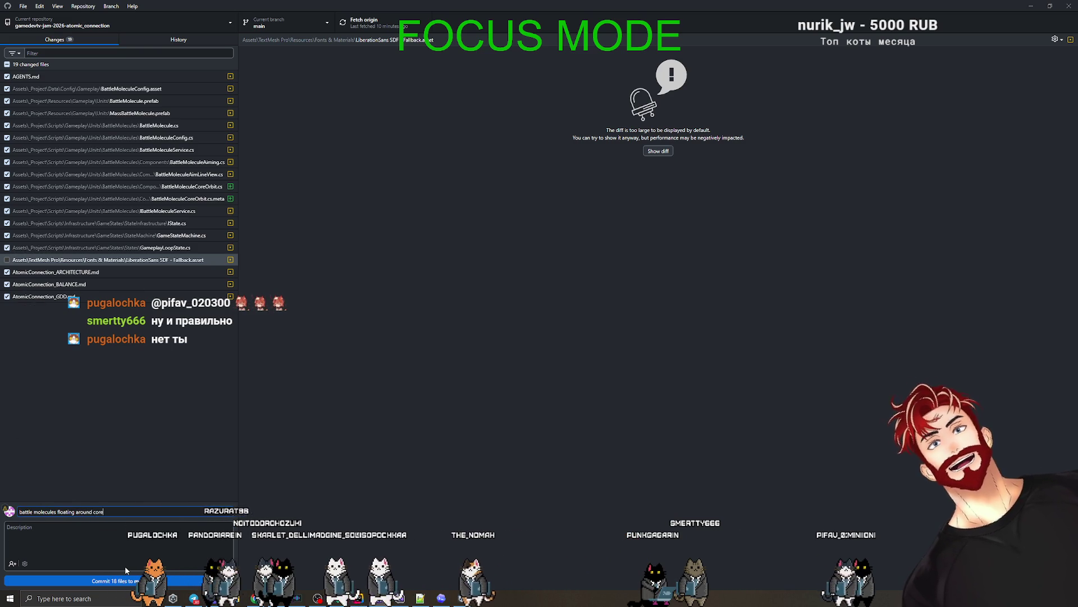
pyautogui.hotkey('ctrl', 'Return')
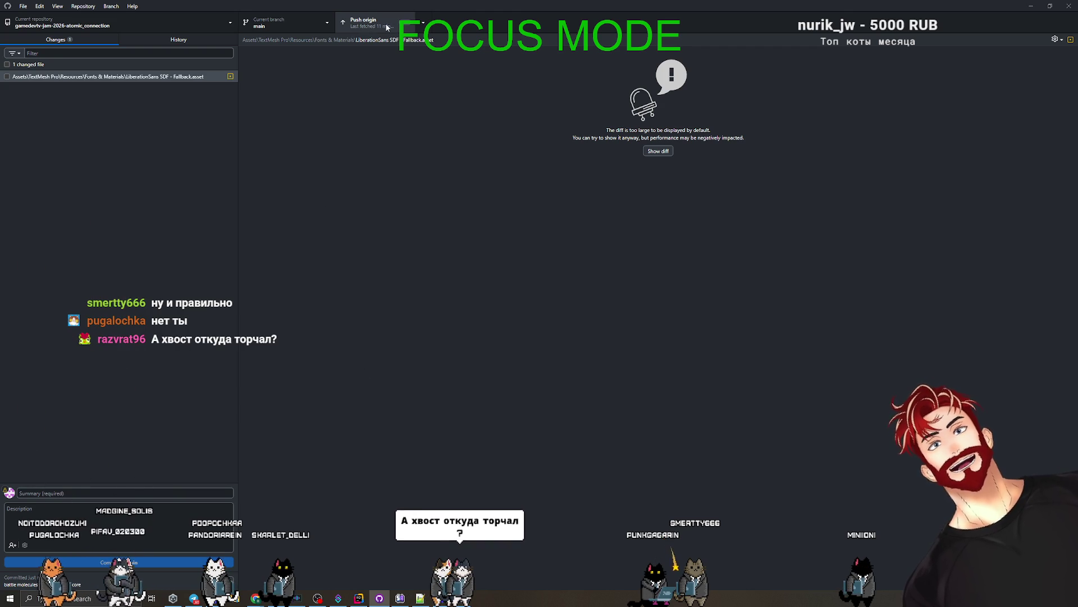
# Fetch from origin to sync the local repository with the remote
pyautogui.click(422, 22)
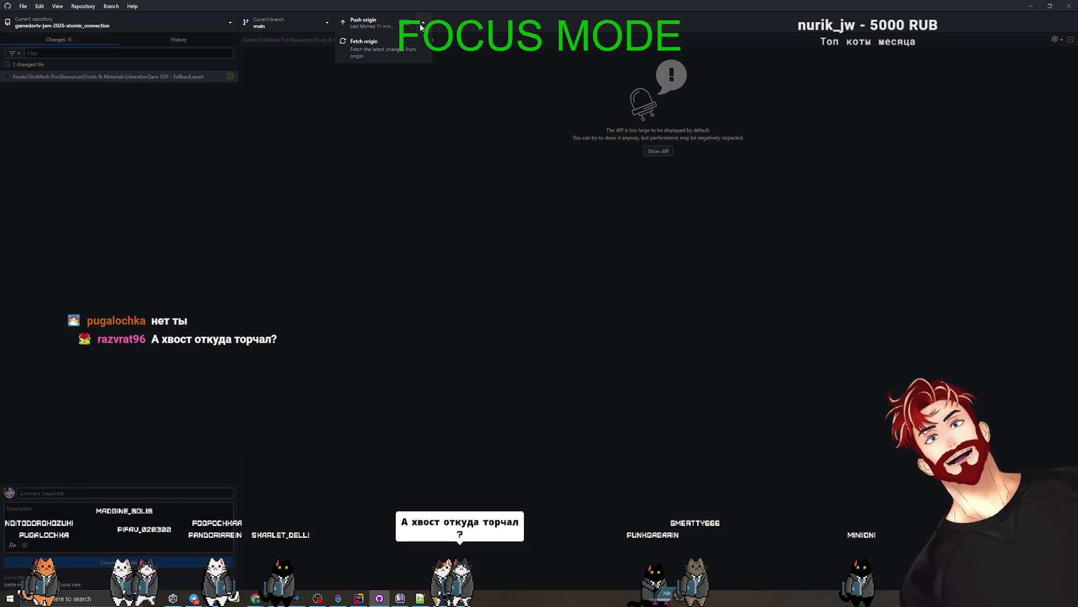
pyautogui.click(392, 49)
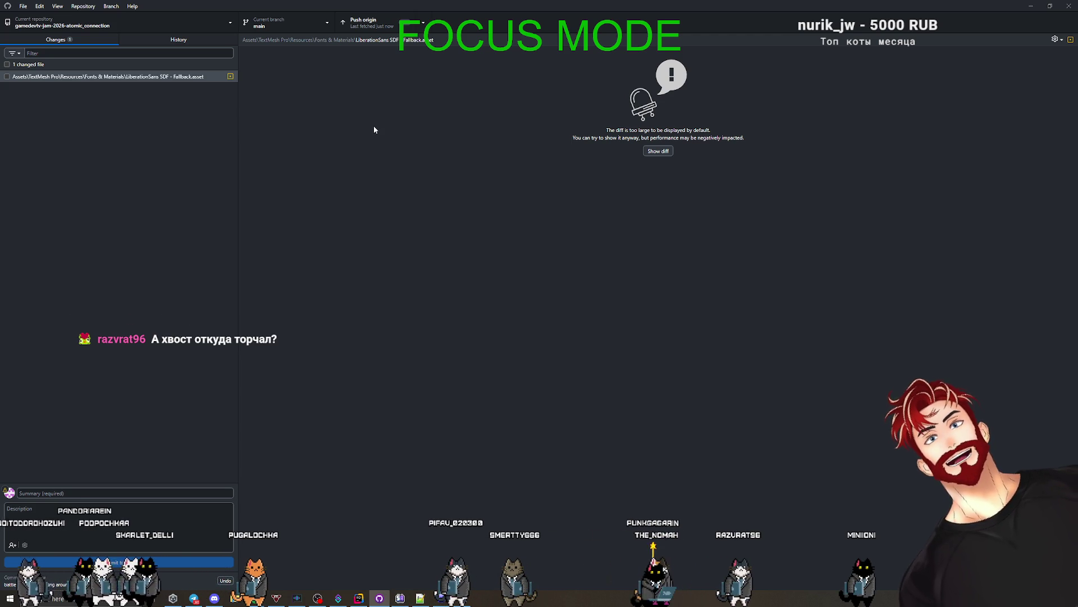
pyautogui.click(423, 22)
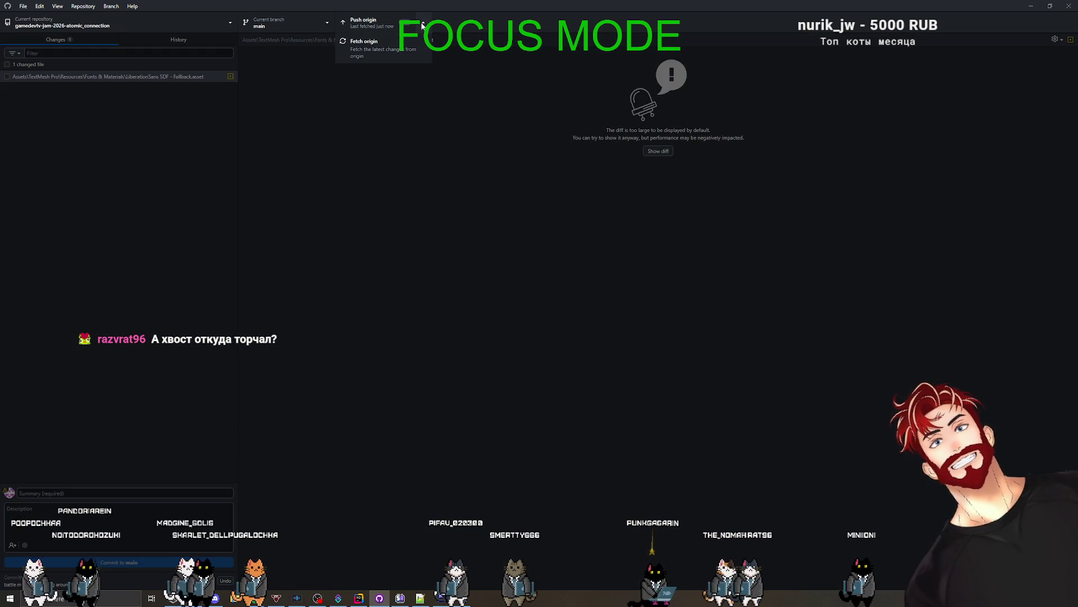
pyautogui.click(375, 48)
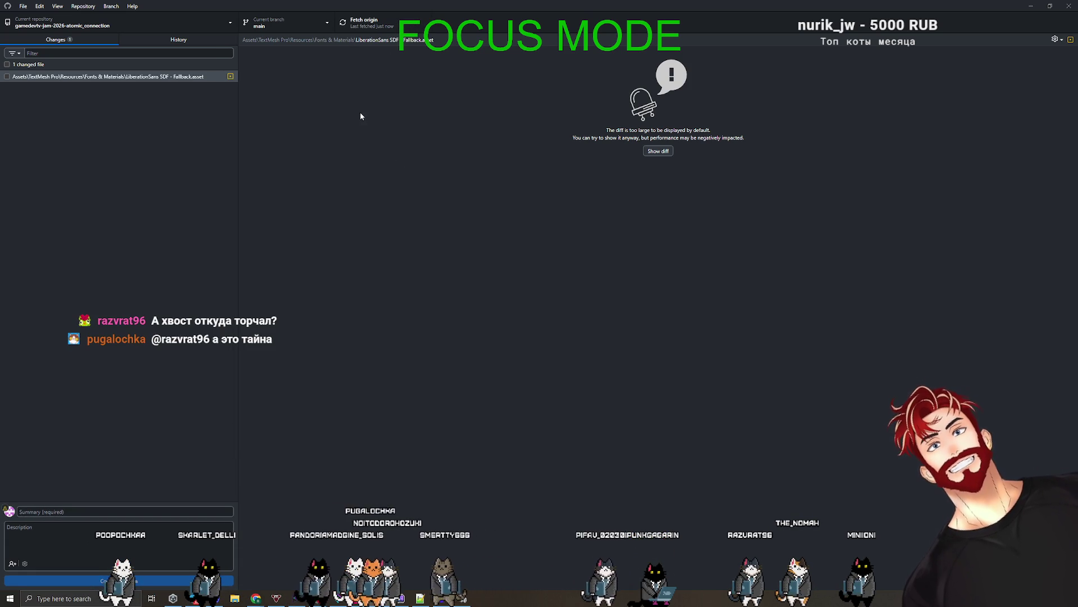
pyautogui.click(361, 24)
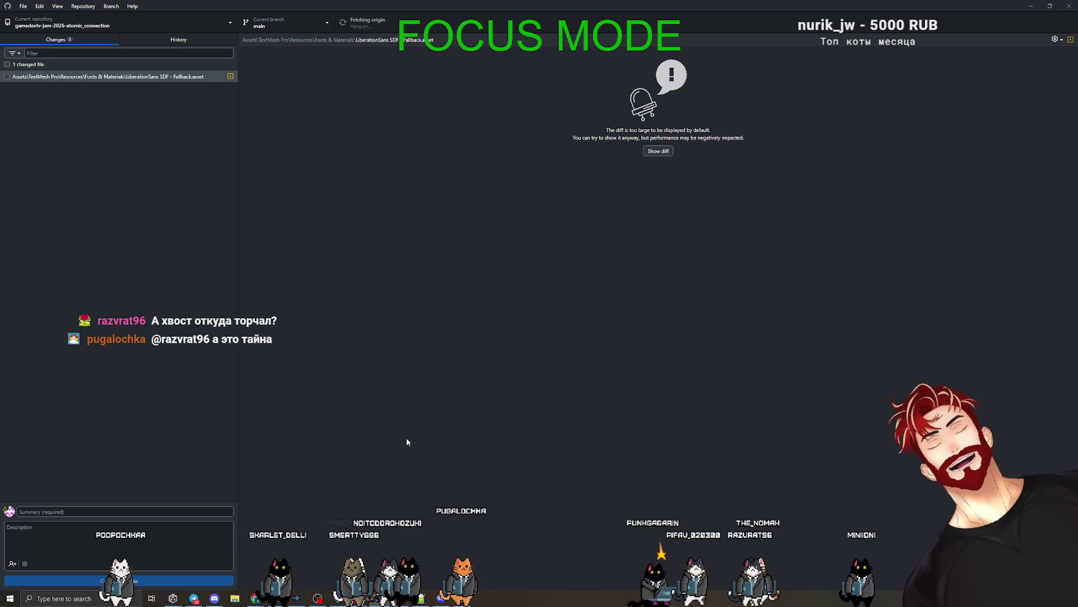
pyautogui.moveTo(380, 598)
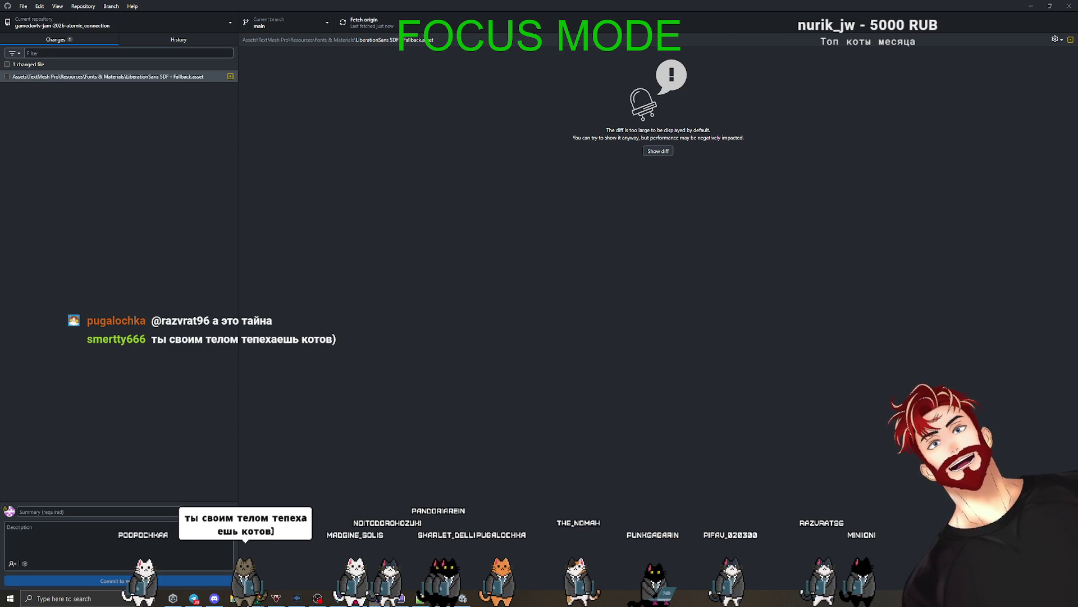
# In History, view the 'added chance to drop izotope', 'added anims for tree skills' and 'added damage feedback view;' commits
pyautogui.click(147, 44)
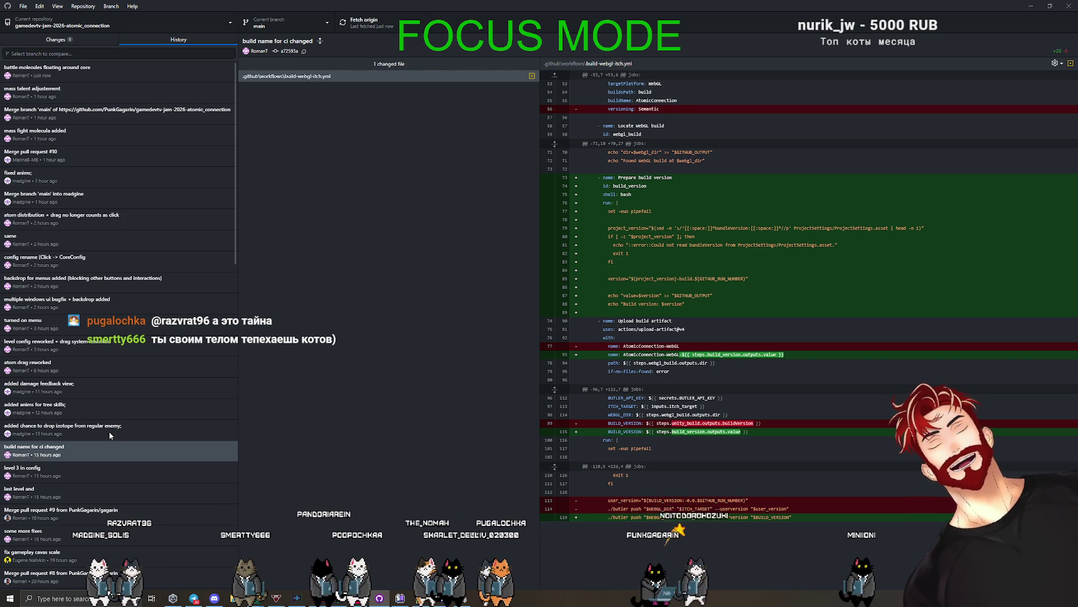
pyautogui.click(109, 432)
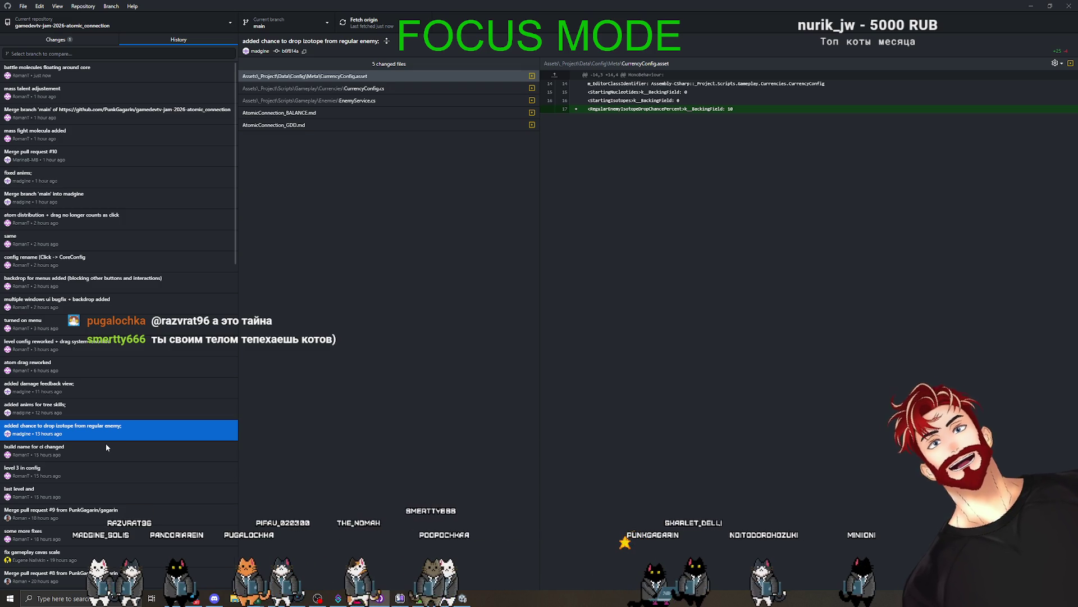
pyautogui.click(89, 408)
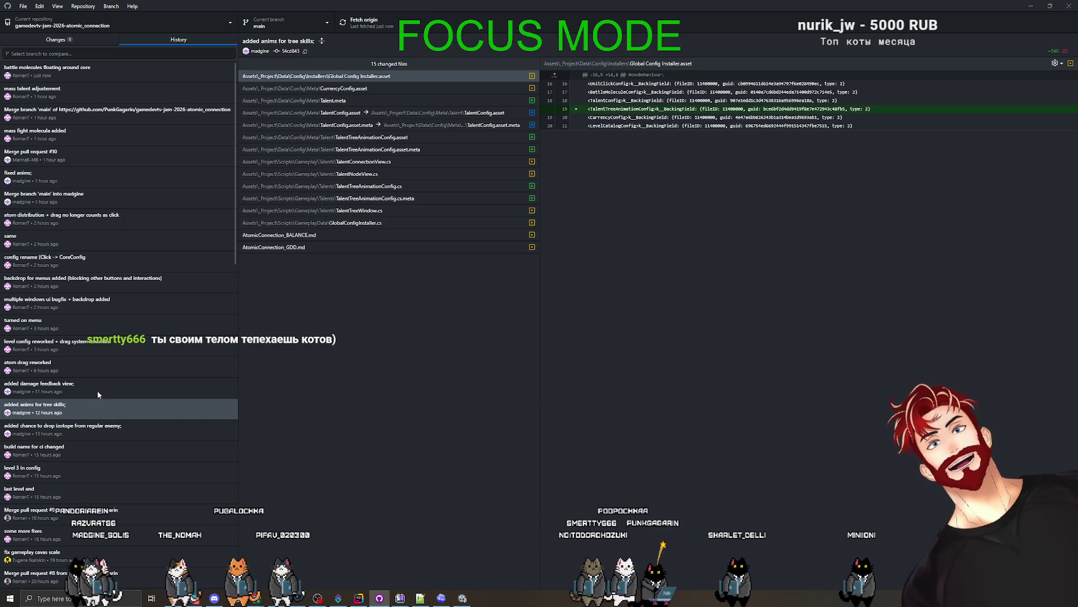
pyautogui.click(98, 394)
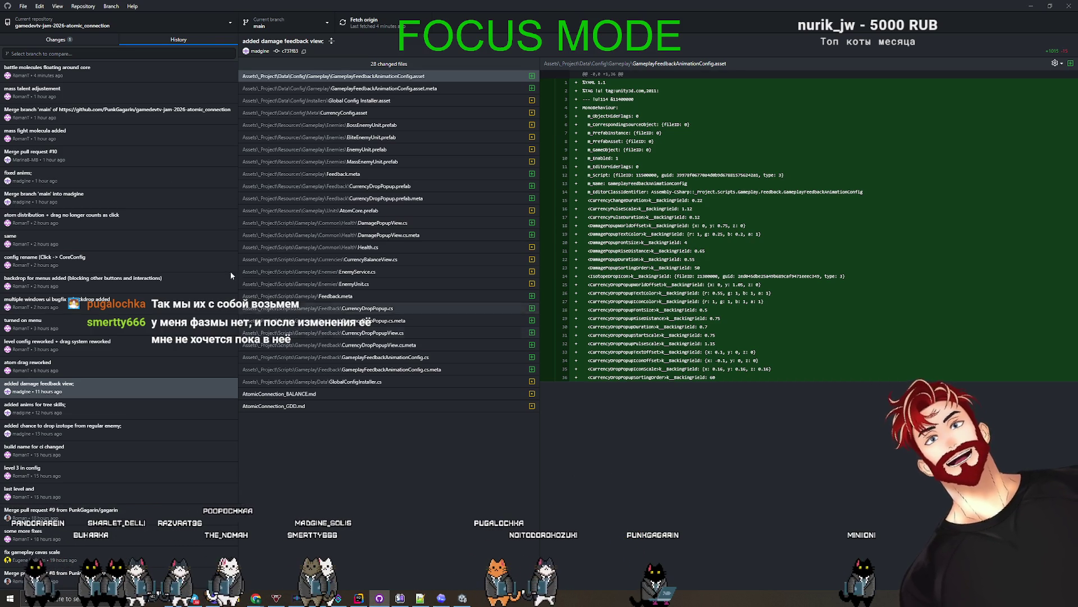
# Return to the Changes list, then switch back to the Unity editor
pyautogui.click(59, 40)
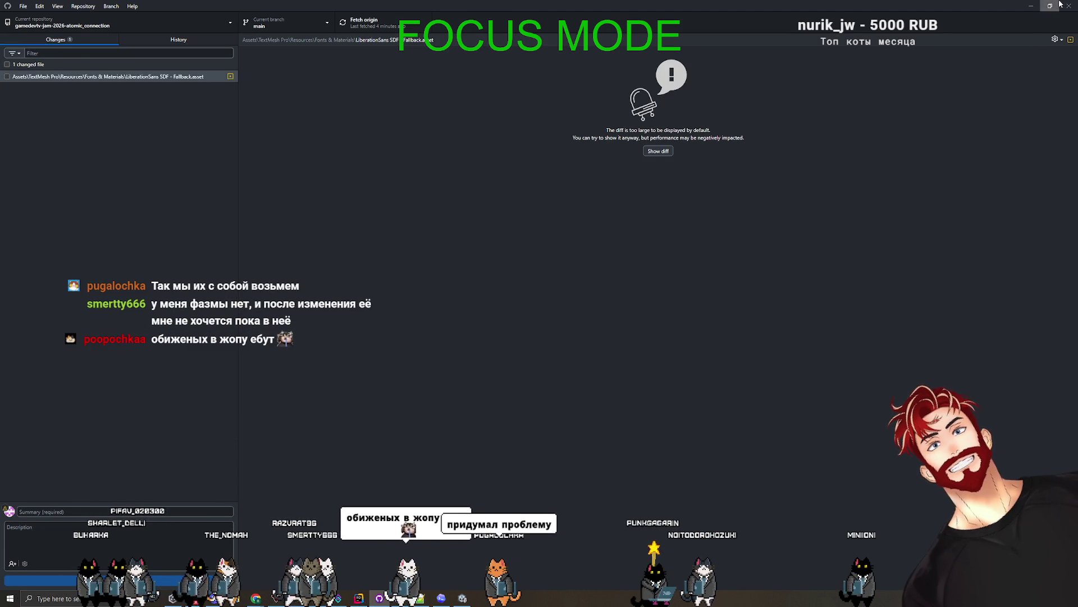
pyautogui.hotkey('alt', 'Tab')
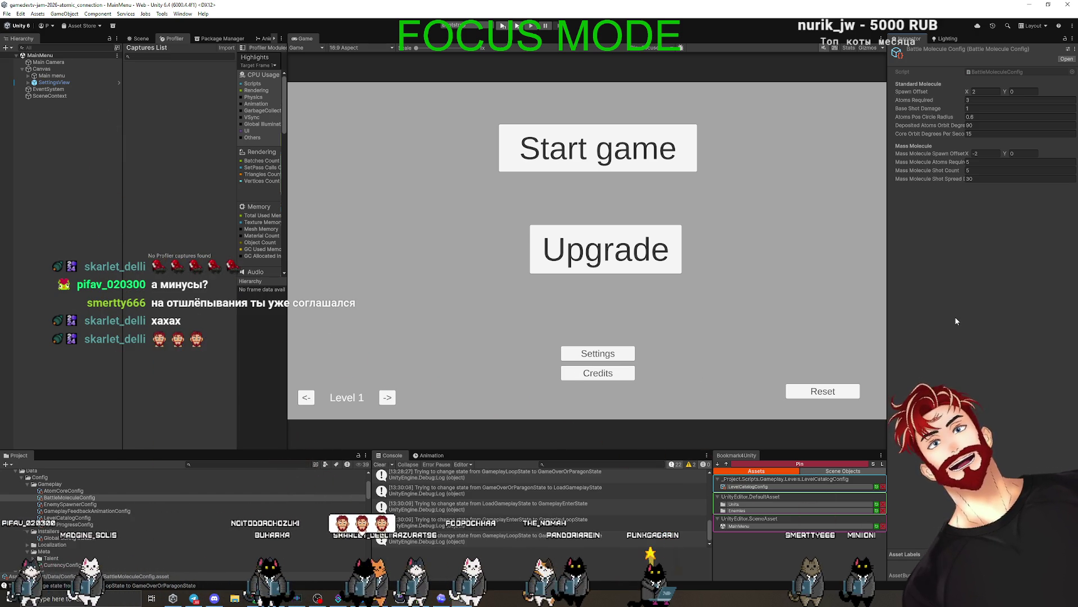
# Bring up the 'new 156' to-do notes and select lines 4 and 5 about core auto-generation and orbiting molecules
pyautogui.click(420, 598)
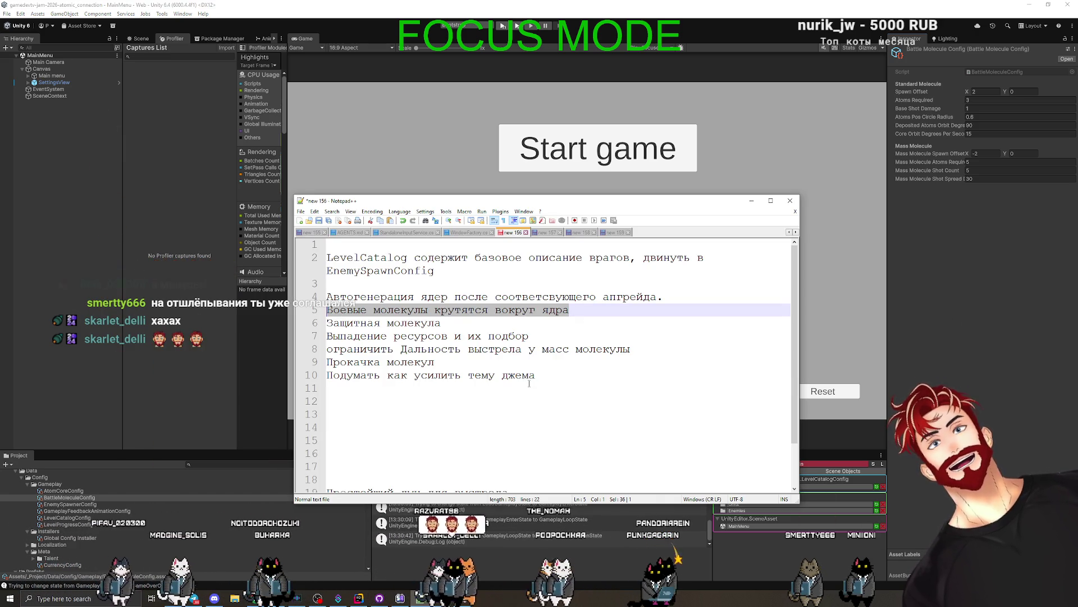
pyautogui.click(473, 296)
pyautogui.tripleClick(516, 296)
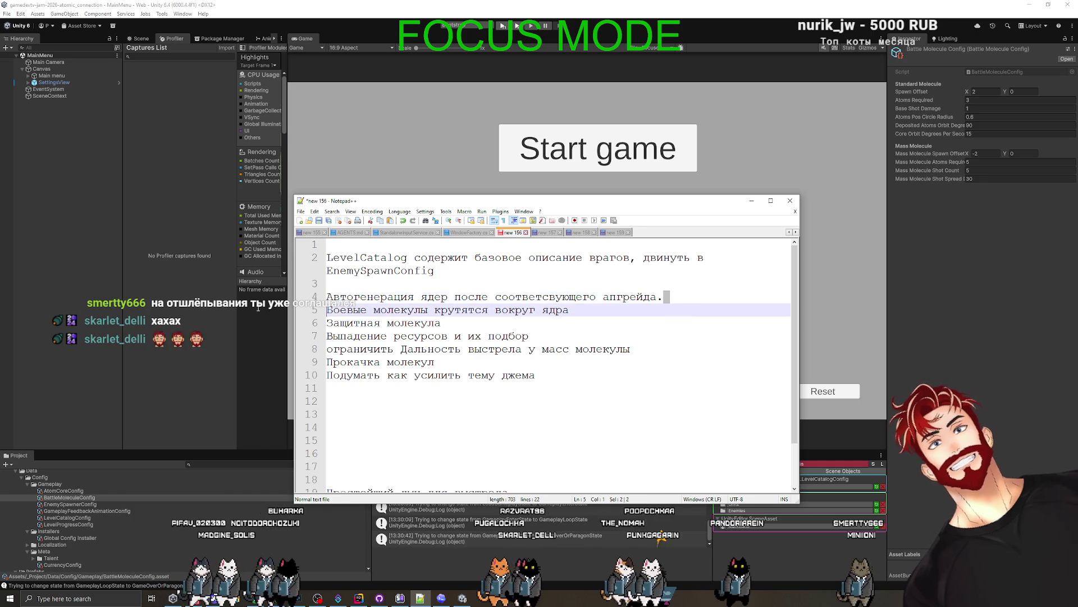
pyautogui.tripleClick(555, 311)
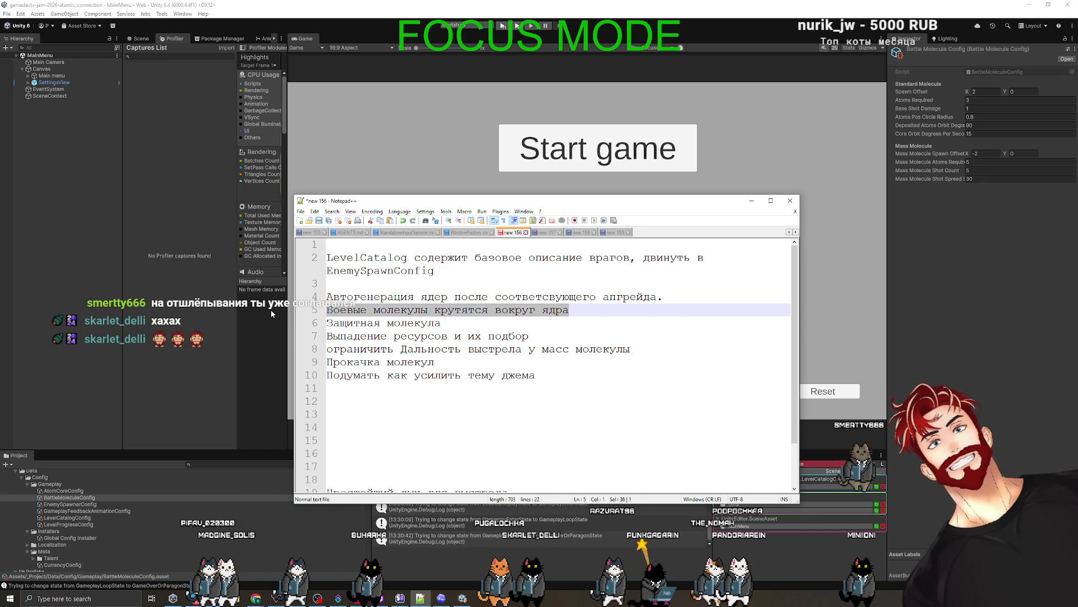
pyautogui.tripleClick(337, 296)
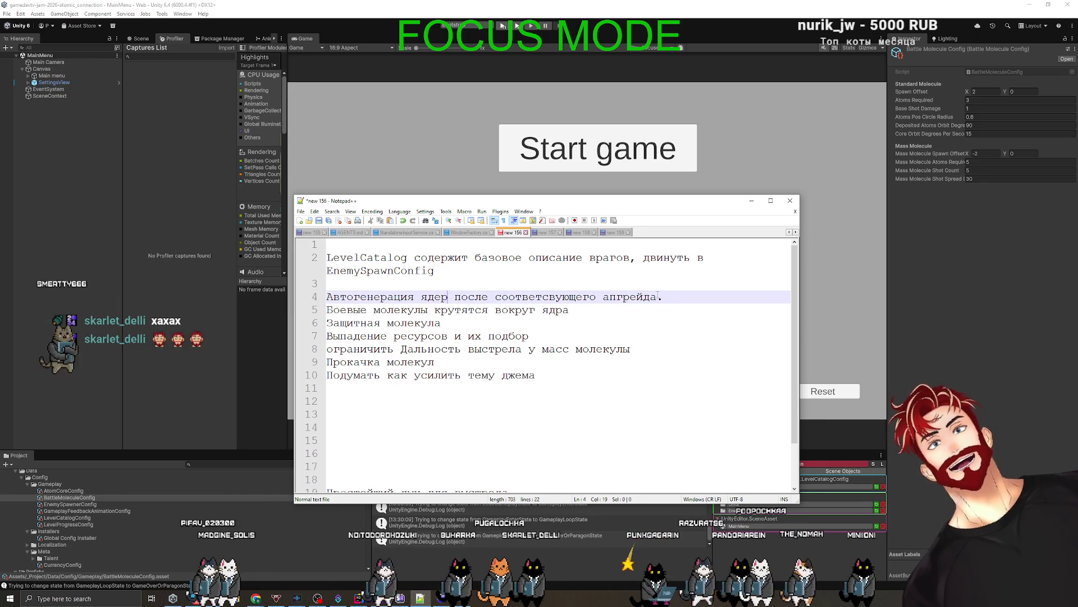
# Bring the Unity editor in front of Notepad++, showing the main menu at Level 1
pyautogui.click(911, 343)
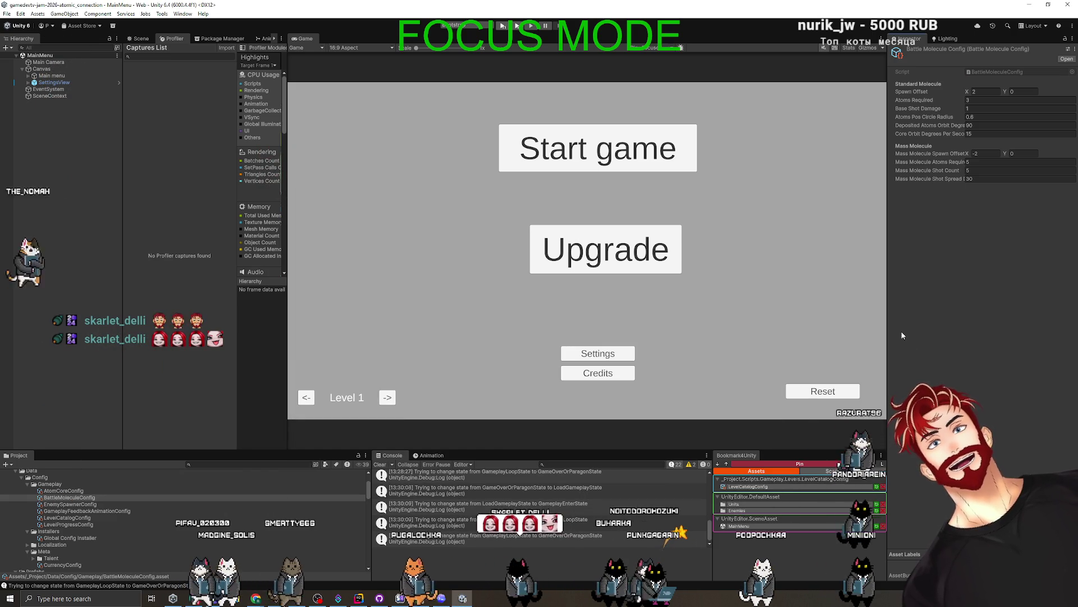